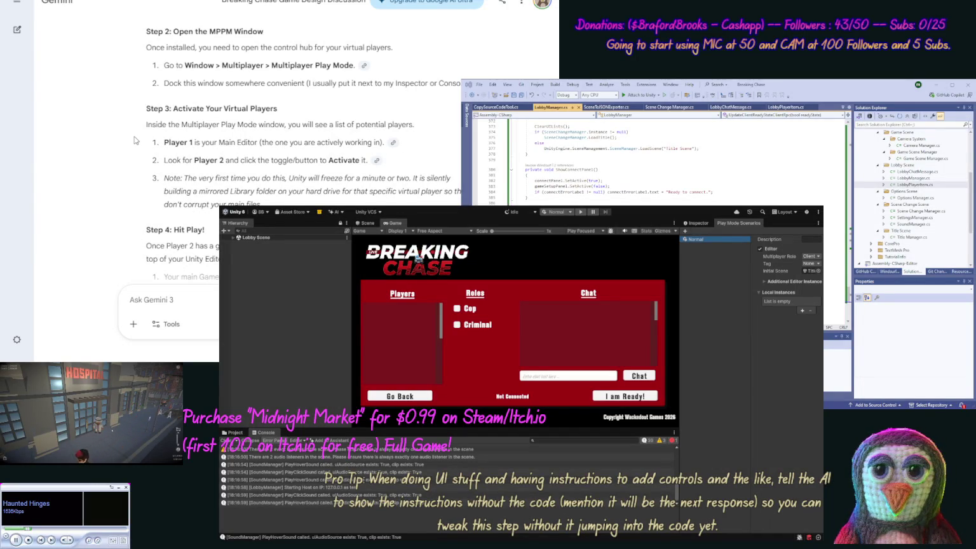
Step: Scroll the Gemini chat past Step 4 to reach the Critical "Gotchas" section
scroll(131, 161, down, 5)
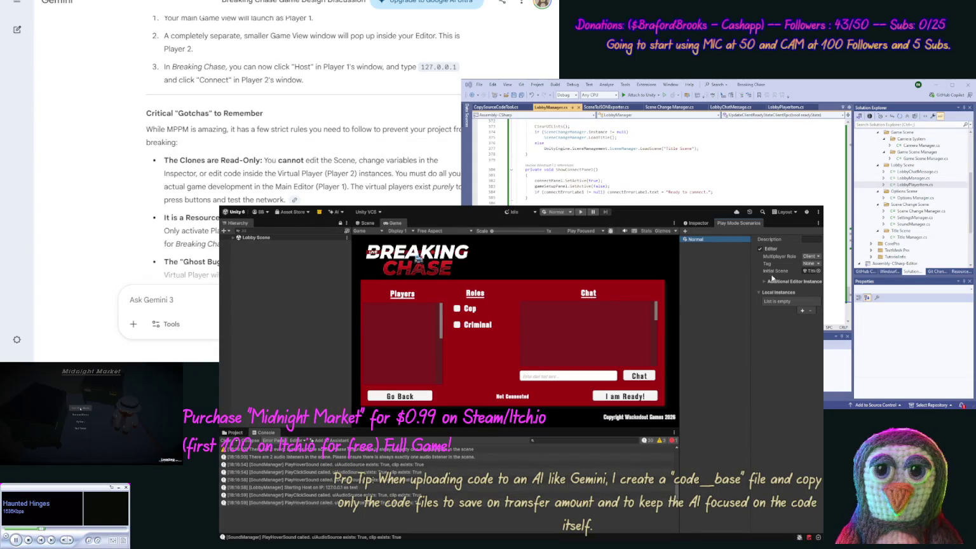
Step: Add one local instance to the Normal scenario's Local Instances list and select it
click(802, 311)
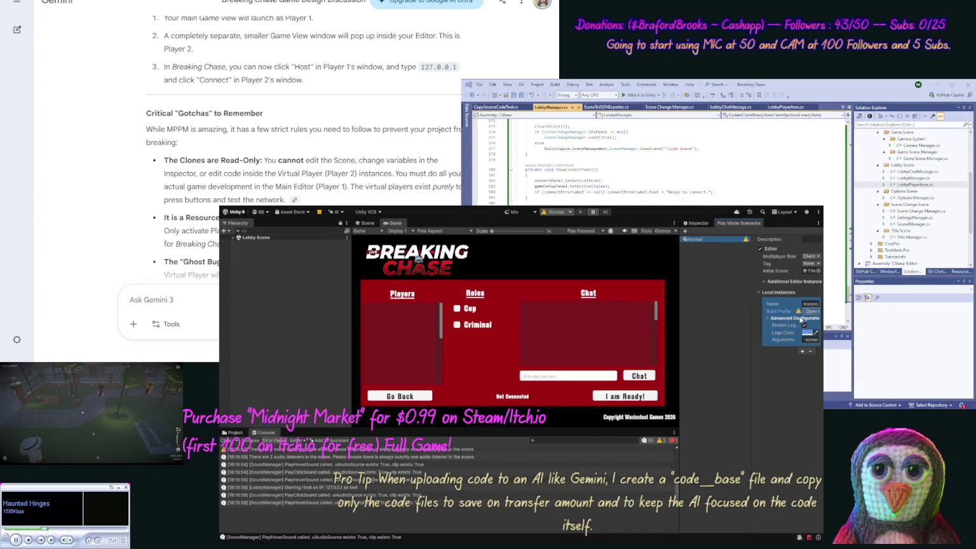
click(622, 311)
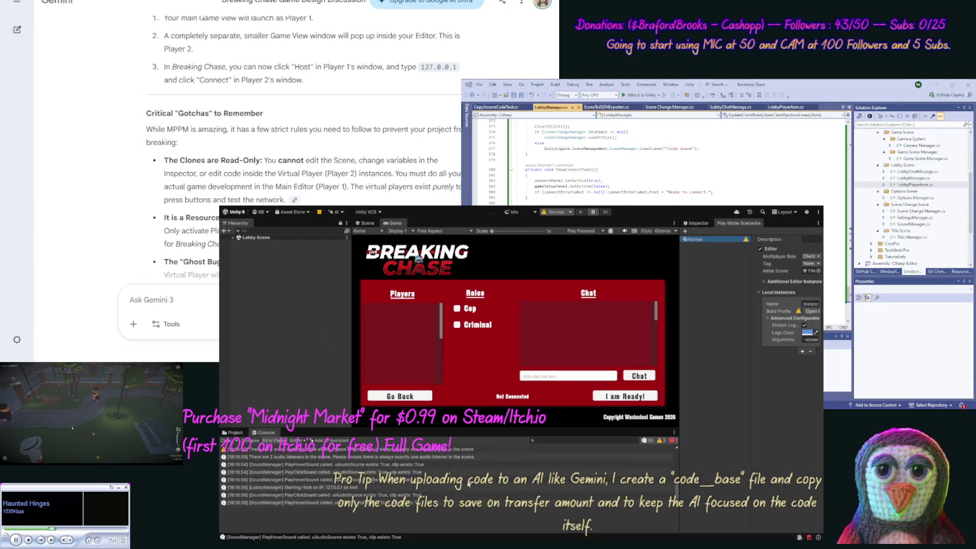
click(808, 321)
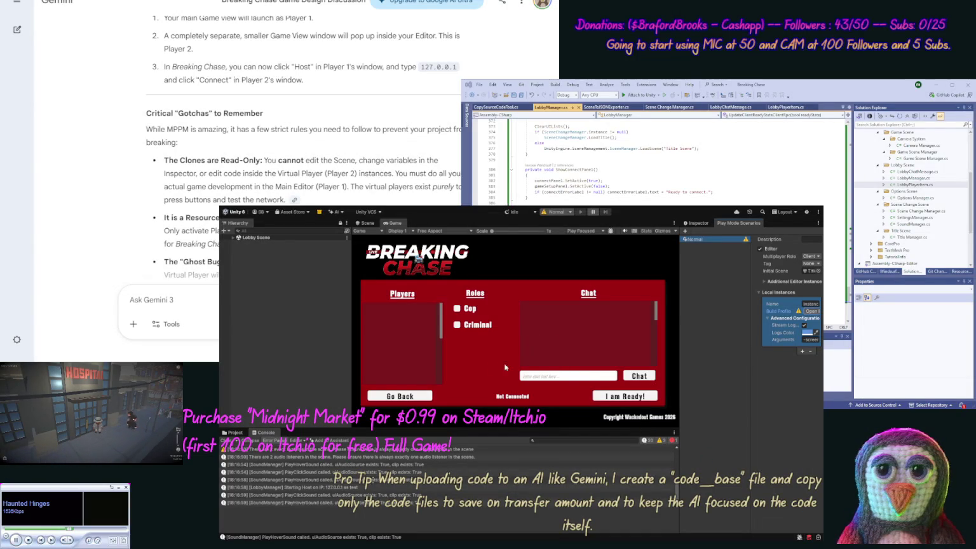
click(458, 370)
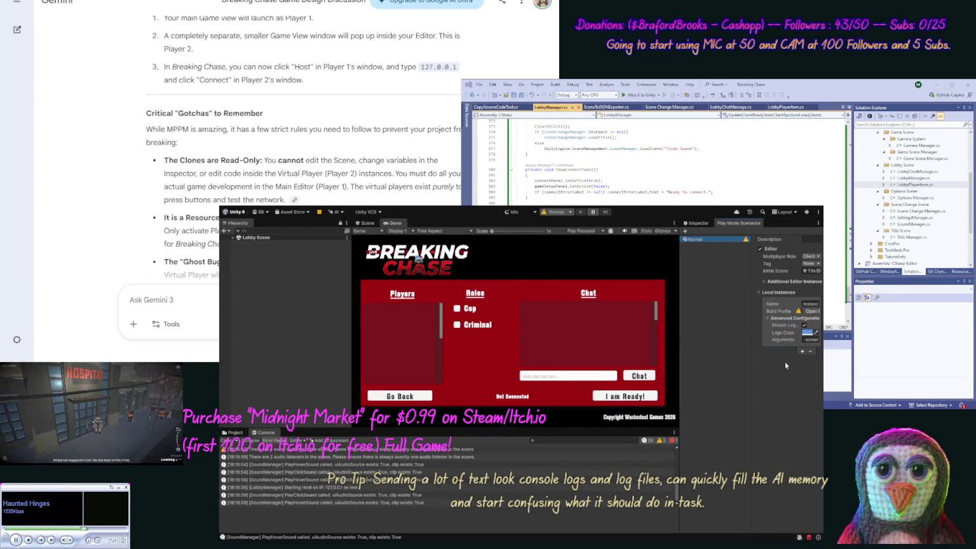
Step: Replace the existing local instance with a fresh one, then close the Play Mode Scenarios tab
click(810, 351)
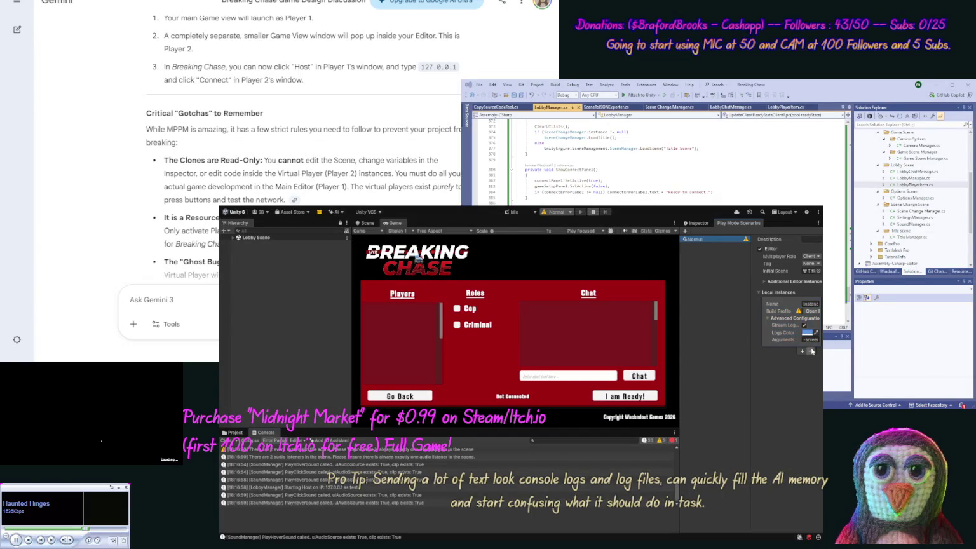
click(810, 259)
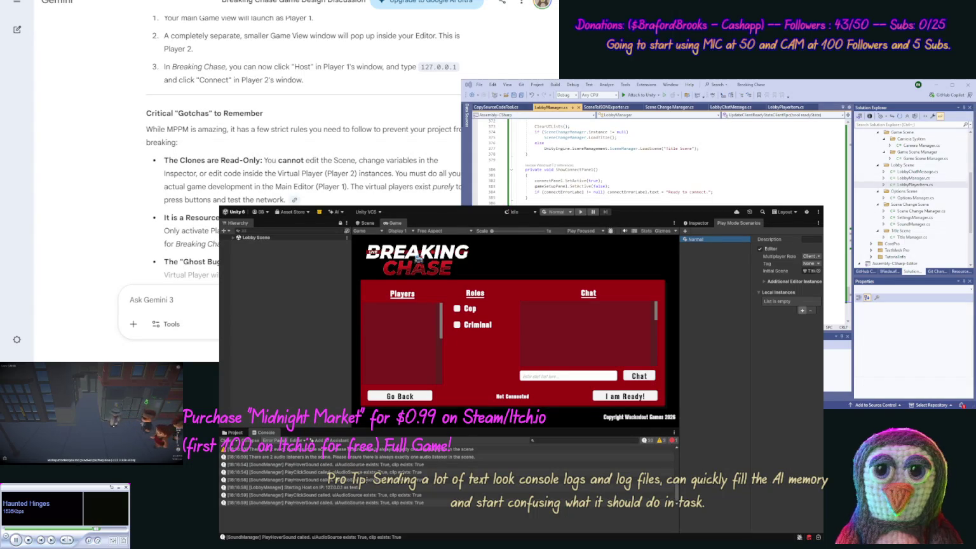
click(802, 310)
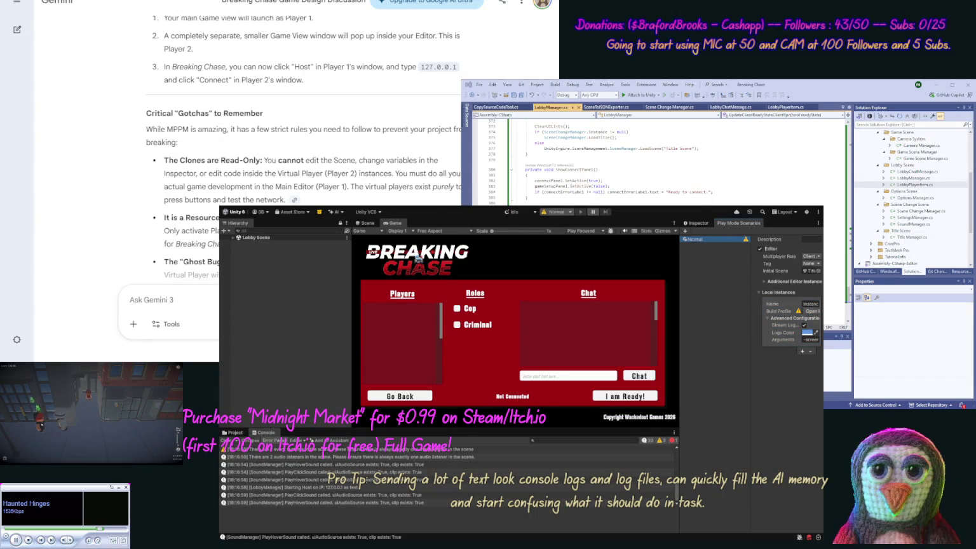
middle_click(738, 223)
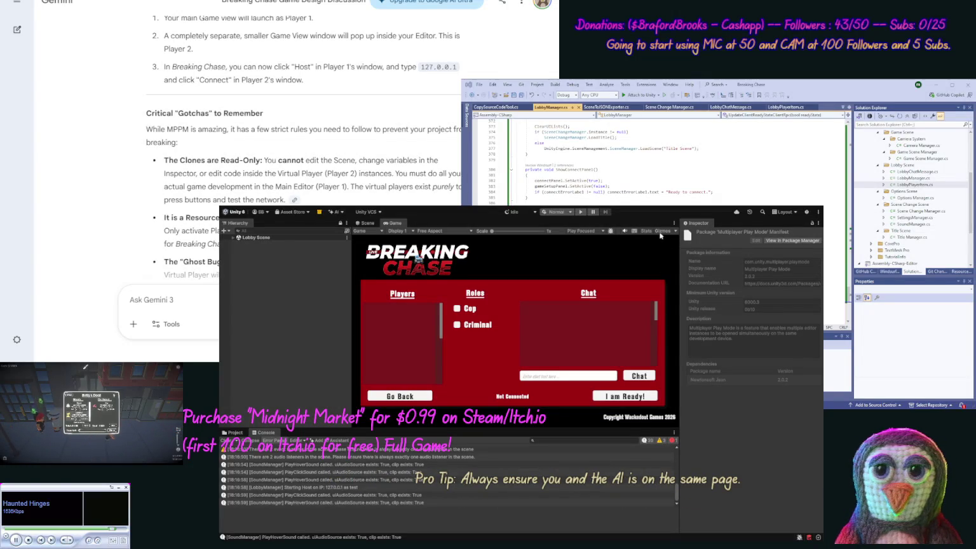
Step: Enter Play Mode to test the Breaking Chase lobby with the virtual player
click(581, 212)
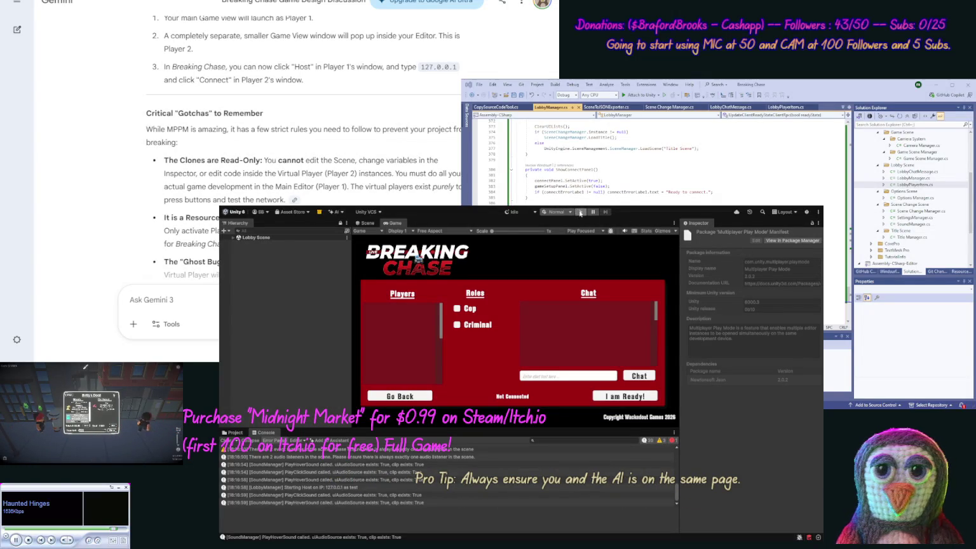